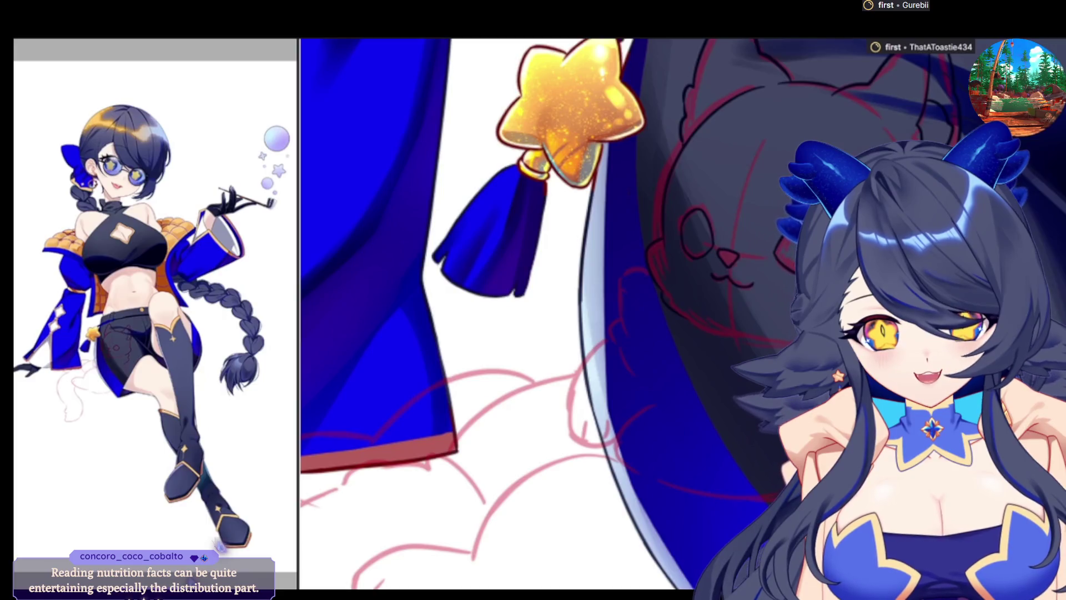
# Mirror the canvas view horizontally to check the red cat sketch on the shorts.
pyautogui.press('h')
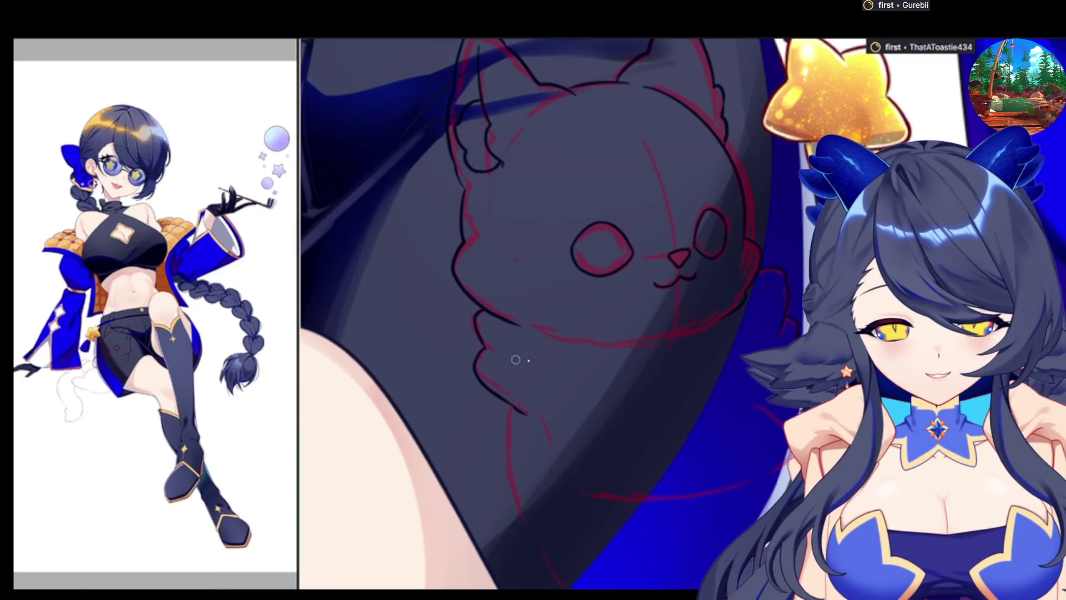
# Zoom out so the full shorts panel and thigh around the cat are visible.
pyautogui.scroll(-1, 620, 329)
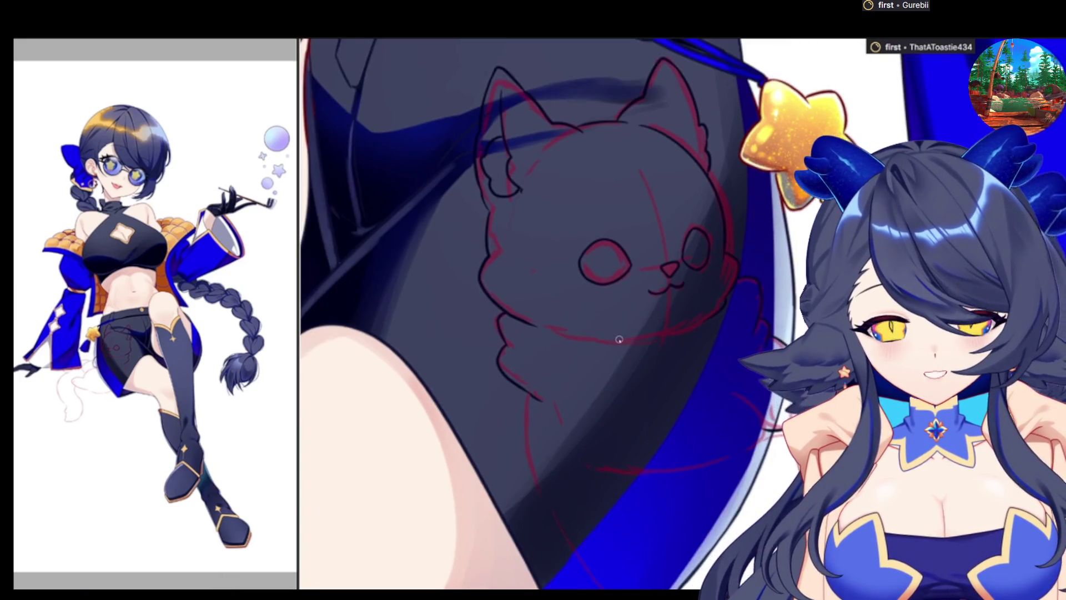
pyautogui.scroll(-2, 610, 310)
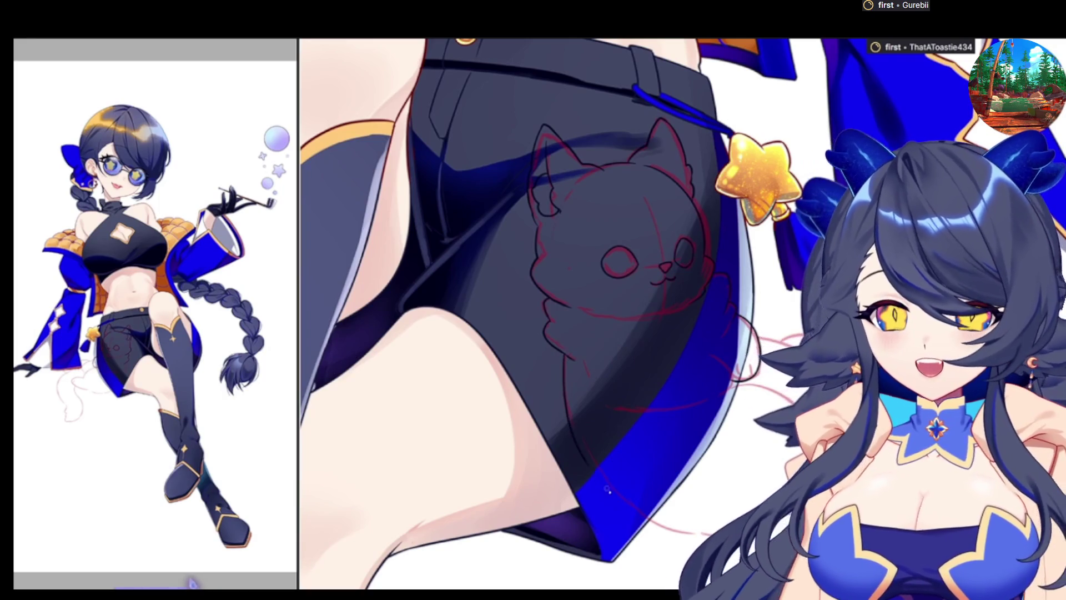
# Ink a dark line along the shorts' edge, redoing the first attempt, then mirror the view.
pyautogui.moveTo(608, 489); pyautogui.dragTo(666, 523)
pyautogui.hotkey('ctrl', 'z')
pyautogui.moveTo(564, 351)
pyautogui.mouseDown()
pyautogui.moveTo(567, 411)
pyautogui.moveTo(703, 537)
pyautogui.mouseUp()
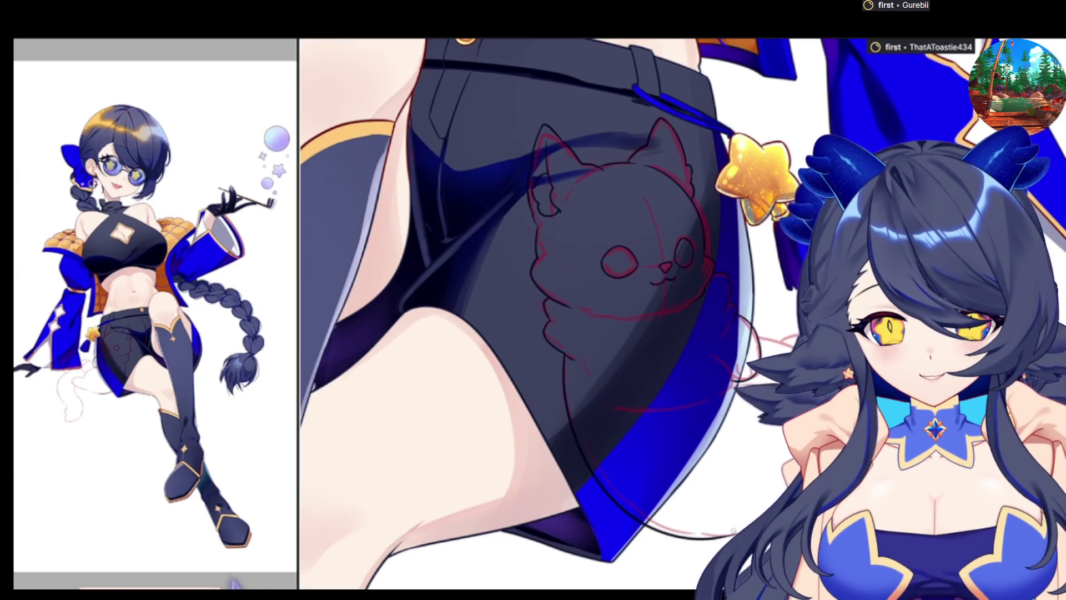
pyautogui.press('h')
pyautogui.press('h')
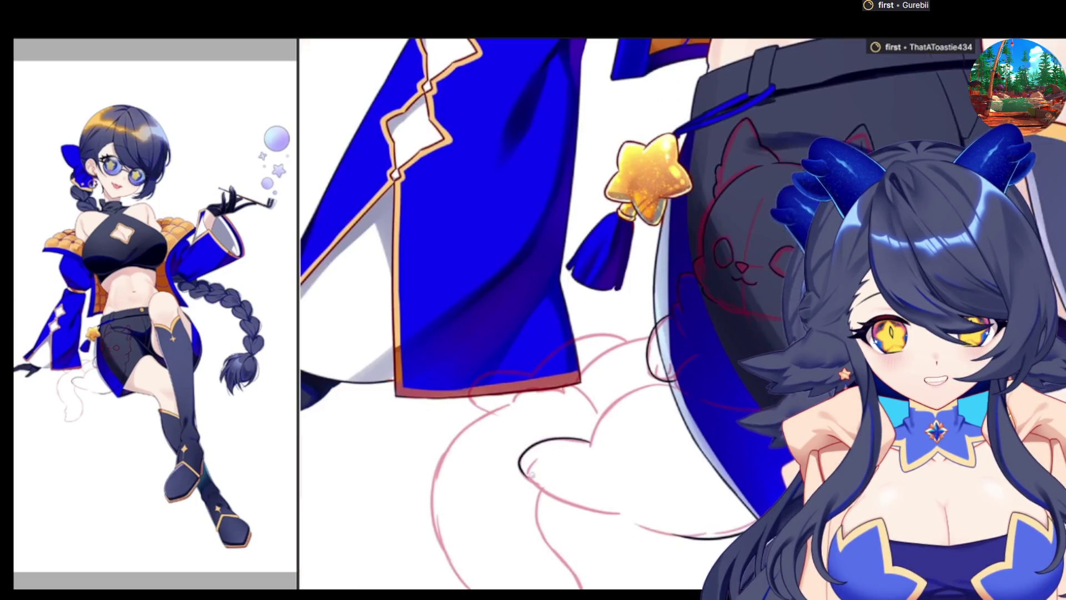
# Trace a short black outline along the cloud sketch's lower edge beneath the sleeve.
pyautogui.moveTo(524, 475)
pyautogui.mouseDown()
pyautogui.moveTo(572, 508)
pyautogui.moveTo(674, 534)
pyautogui.mouseUp()
pyautogui.hotkey('ctrl', 'z')
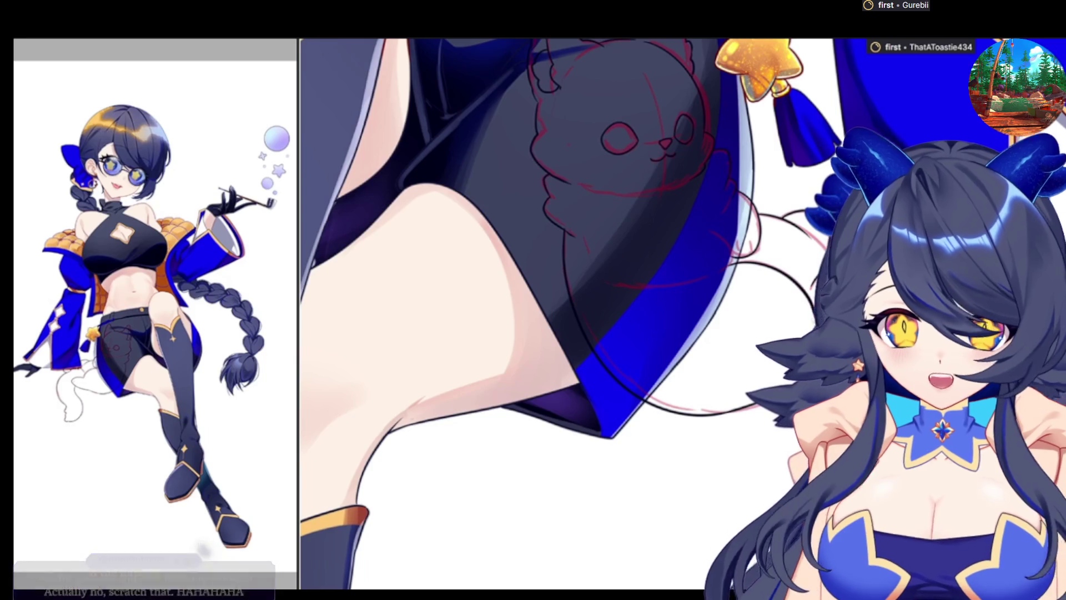
# Mirror the view again and ink a curved outline along the jacket sleeve edge.
pyautogui.press('m')
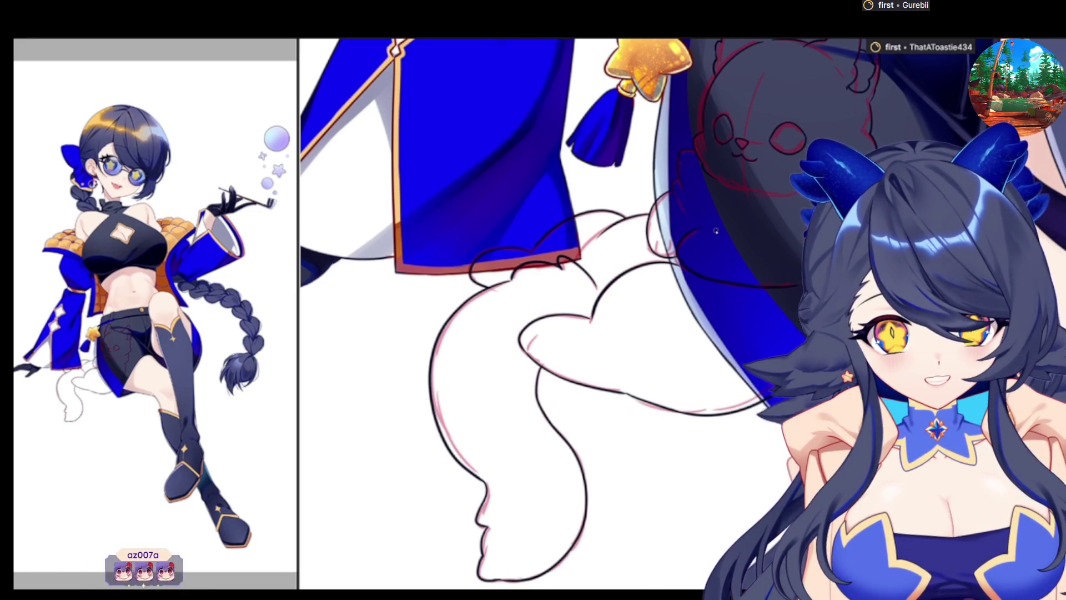
pyautogui.moveTo(677, 252)
pyautogui.mouseDown()
pyautogui.moveTo(714, 280)
pyautogui.moveTo(777, 286)
pyautogui.mouseUp()
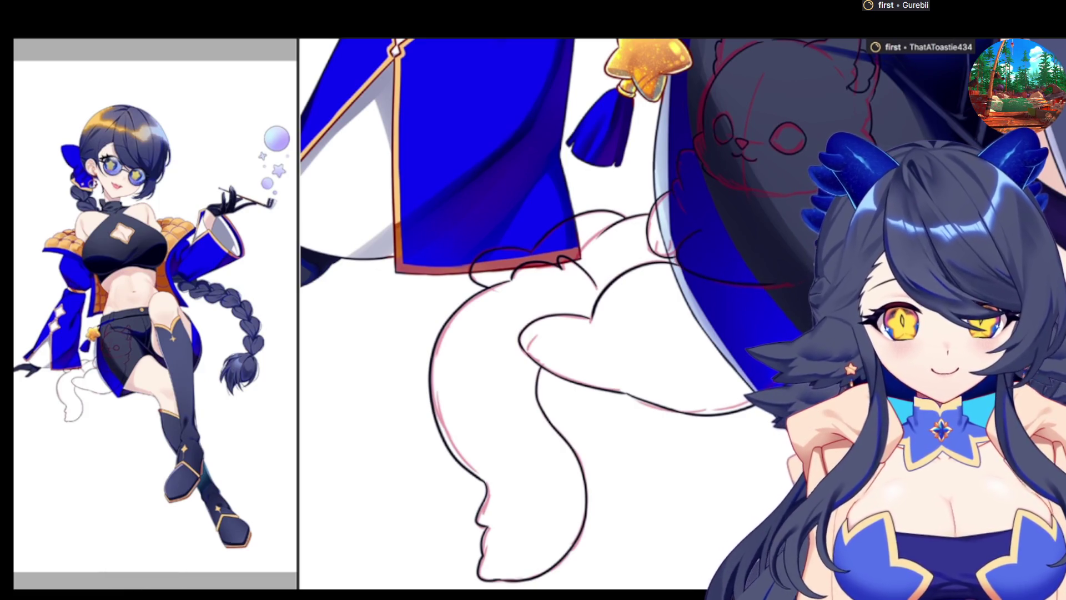
# Flip the canvas horizontally before flatting the cat in light gray.
pyautogui.press('h')
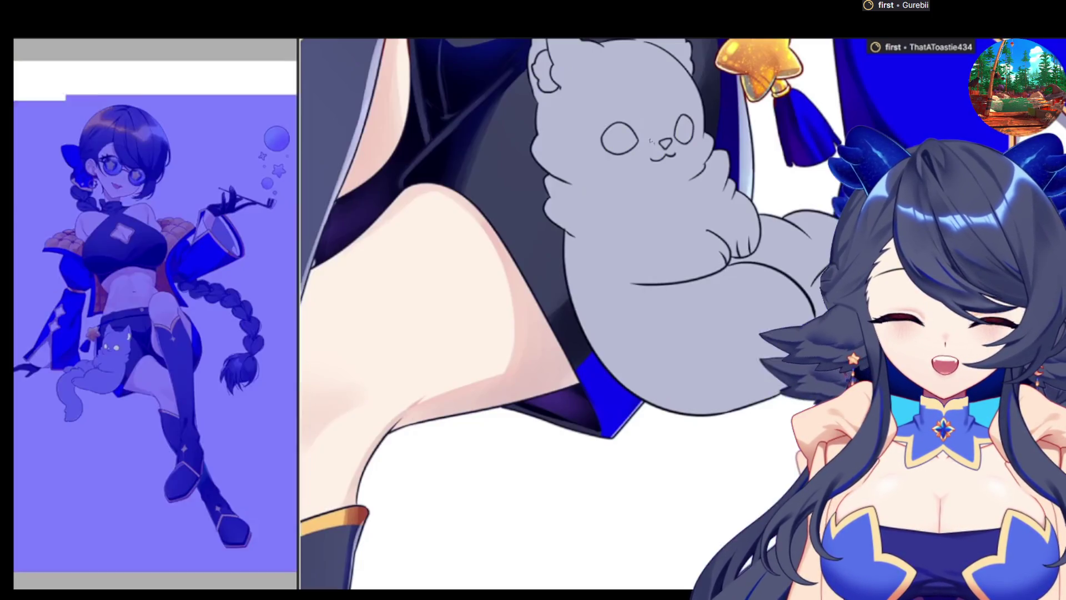
# Bucket-fill both of the cat's eyes with flat colour.
pyautogui.click(619, 139)
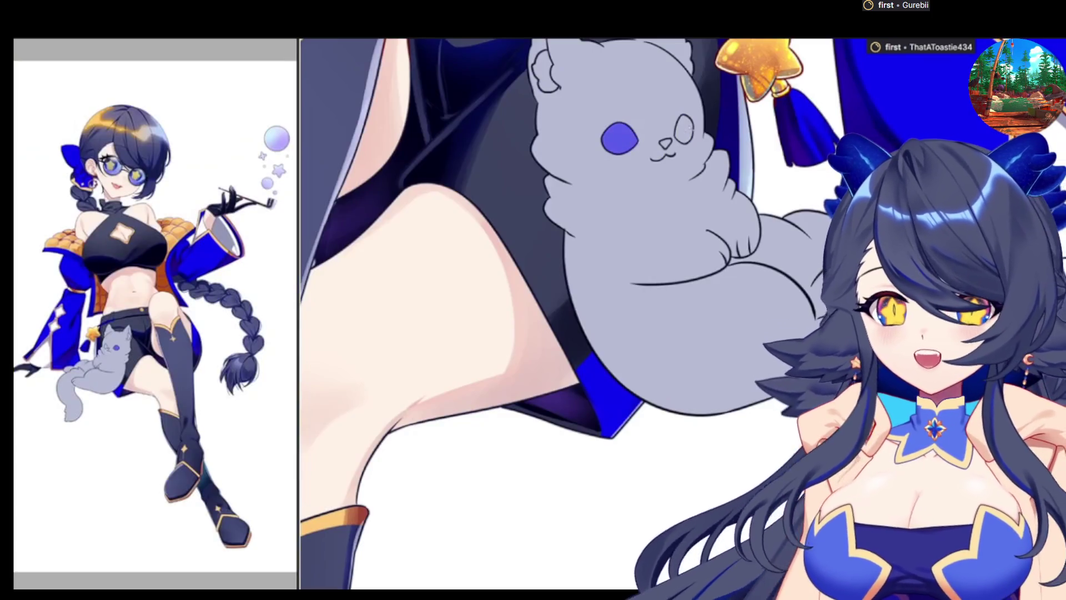
pyautogui.click(684, 129)
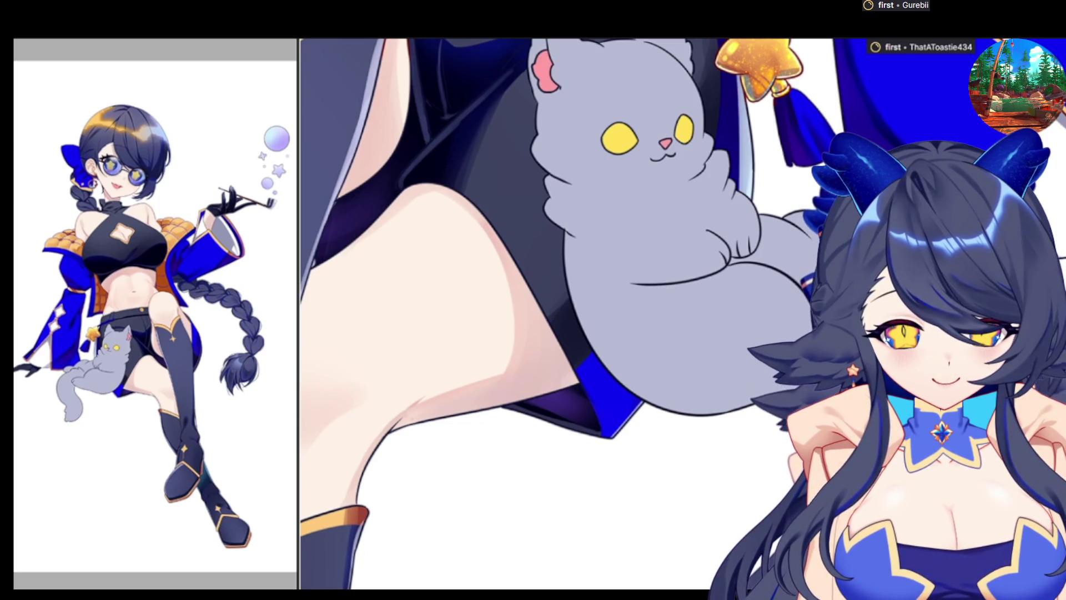
# Brush pale white over the cat's pink inner ear and zoom out to review.
pyautogui.moveTo(555, 70); pyautogui.dragTo(525, 103)
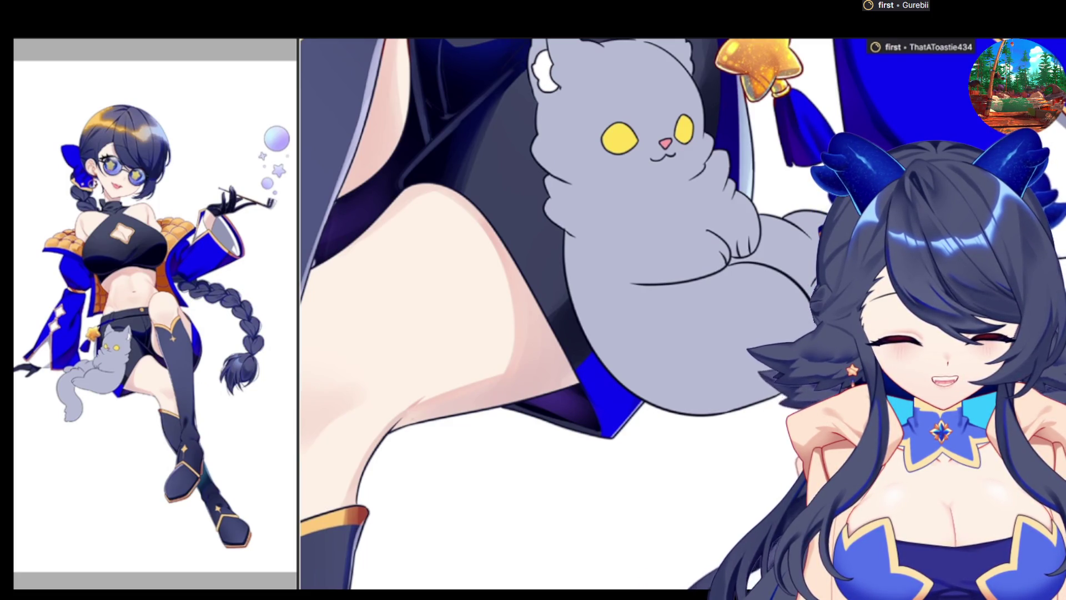
pyautogui.scroll(-2, 398, 464)
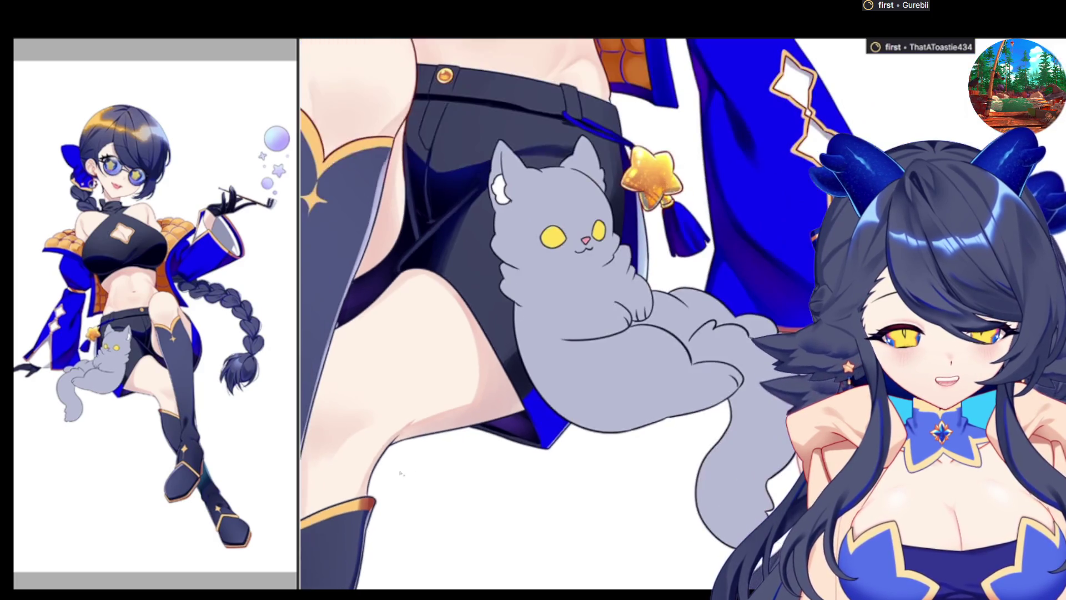